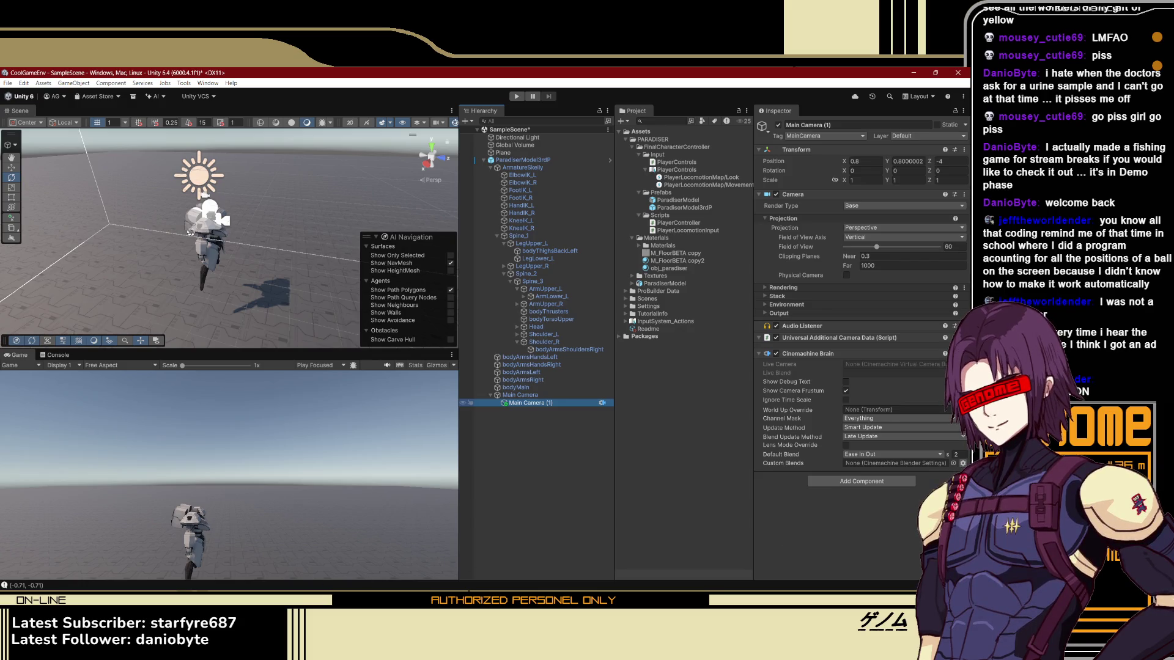
- Deselect the camera and switch to the tutorial video's camera-setup section
{"action": "left_click", "coordinate": [515, 492]}
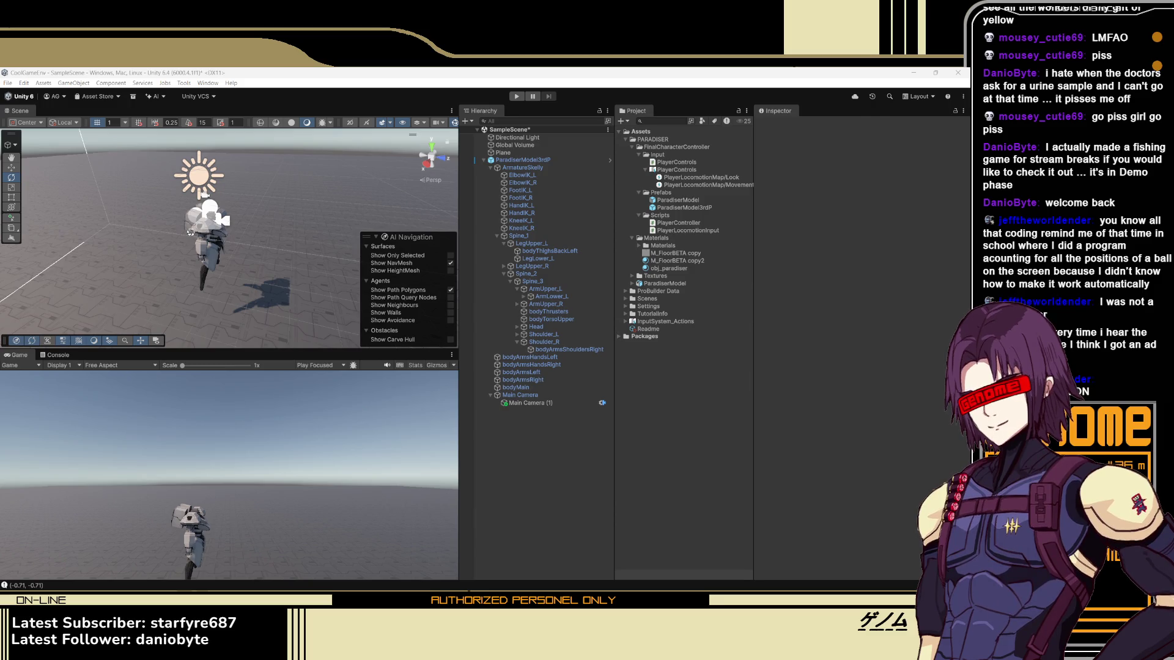
{"action": "key", "text": "alt+Tab"}
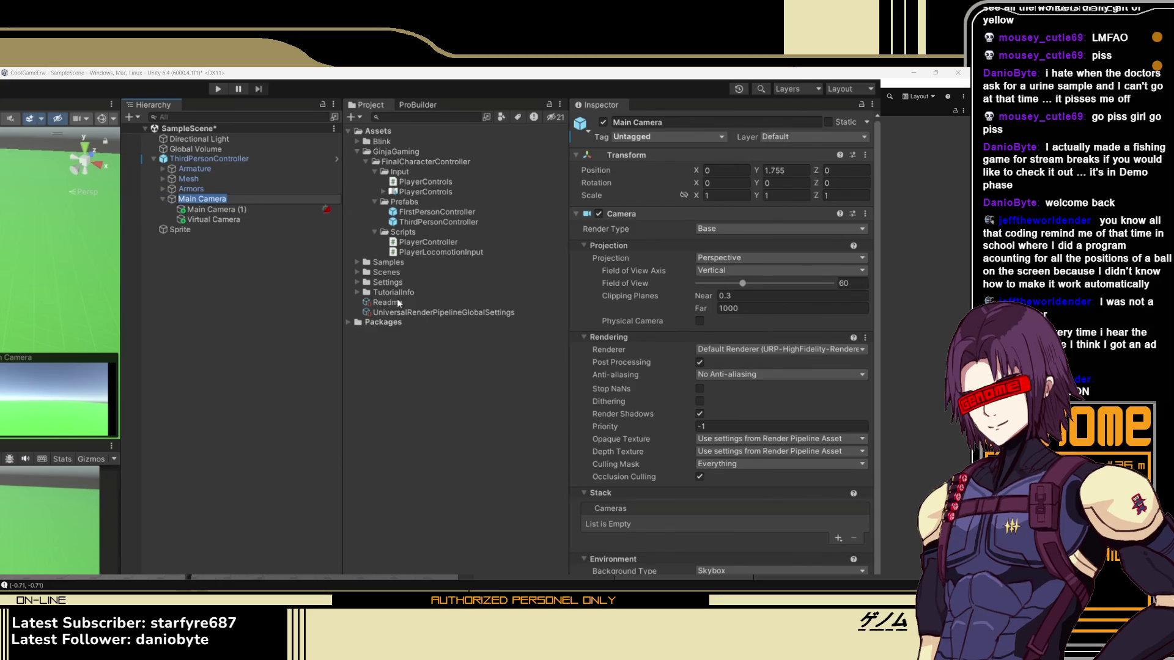
- Rename Main Camera to DummyCamera and Main Camera (1) to Main Camera
{"action": "type", "text": "DummyCa"}
{"action": "type", "text": "mera"}
{"action": "key", "text": "Return"}
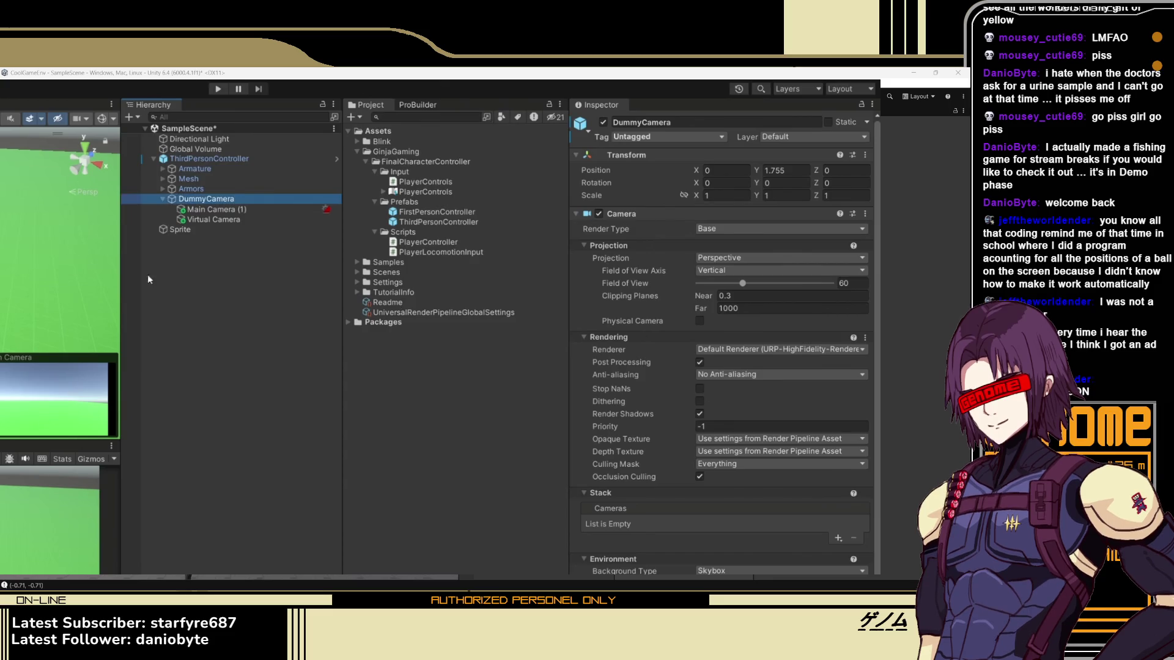
{"action": "left_click", "coordinate": [238, 210]}
{"action": "key", "text": "F2"}
{"action": "type", "text": "Ma"}
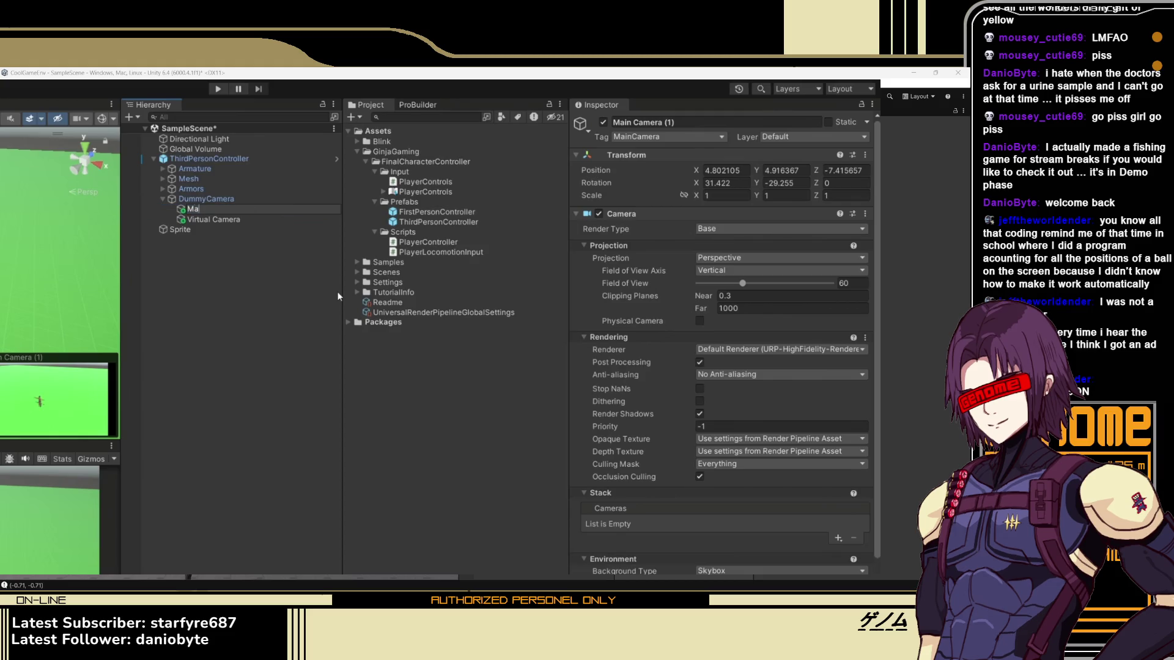
{"action": "type", "text": "in Camer"}
{"action": "type", "text": "a"}
{"action": "key", "text": "Return"}
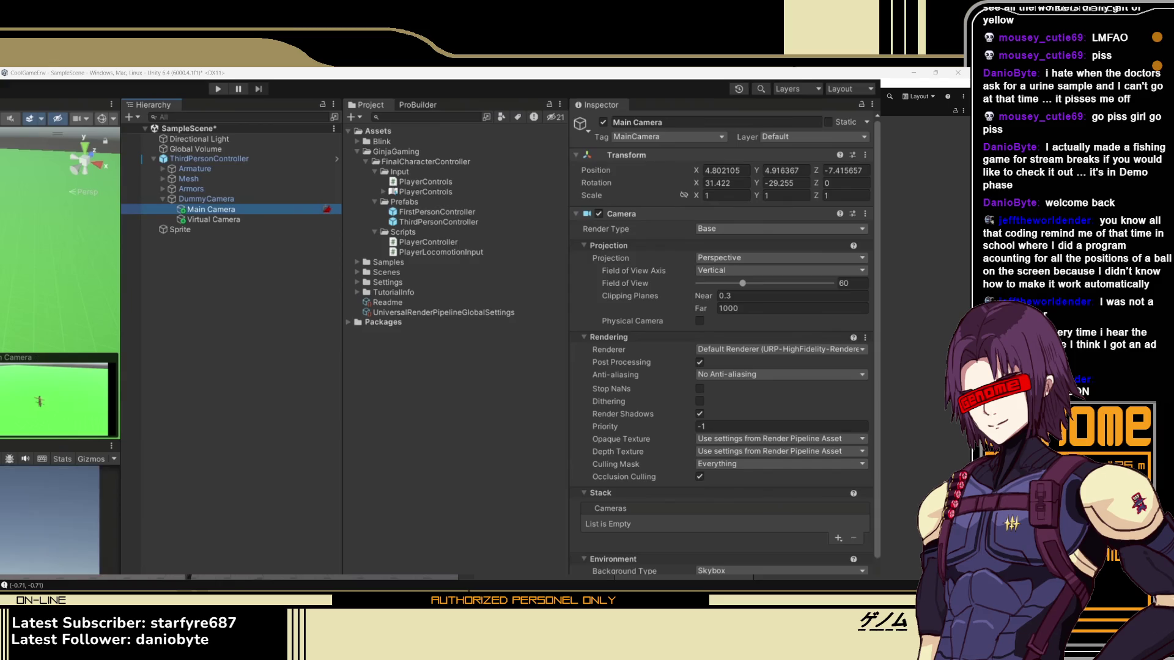
- Switch off DummyCamera's Camera component, then select the Virtual Camera
{"action": "left_click", "coordinate": [208, 200]}
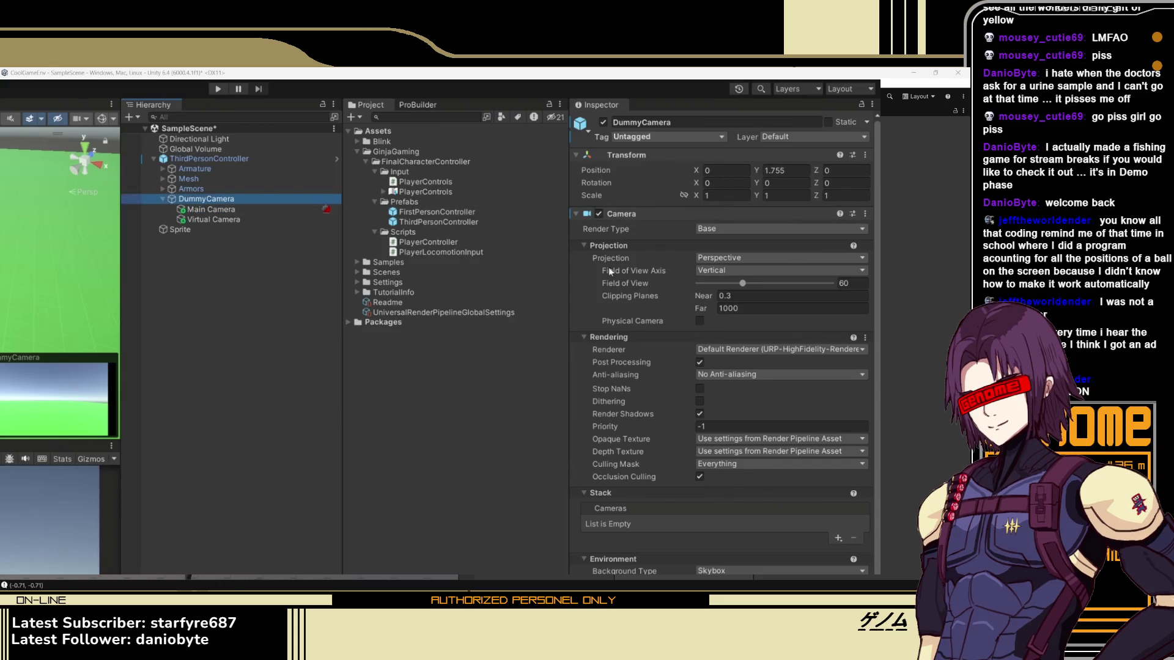
{"action": "left_click", "coordinate": [599, 214]}
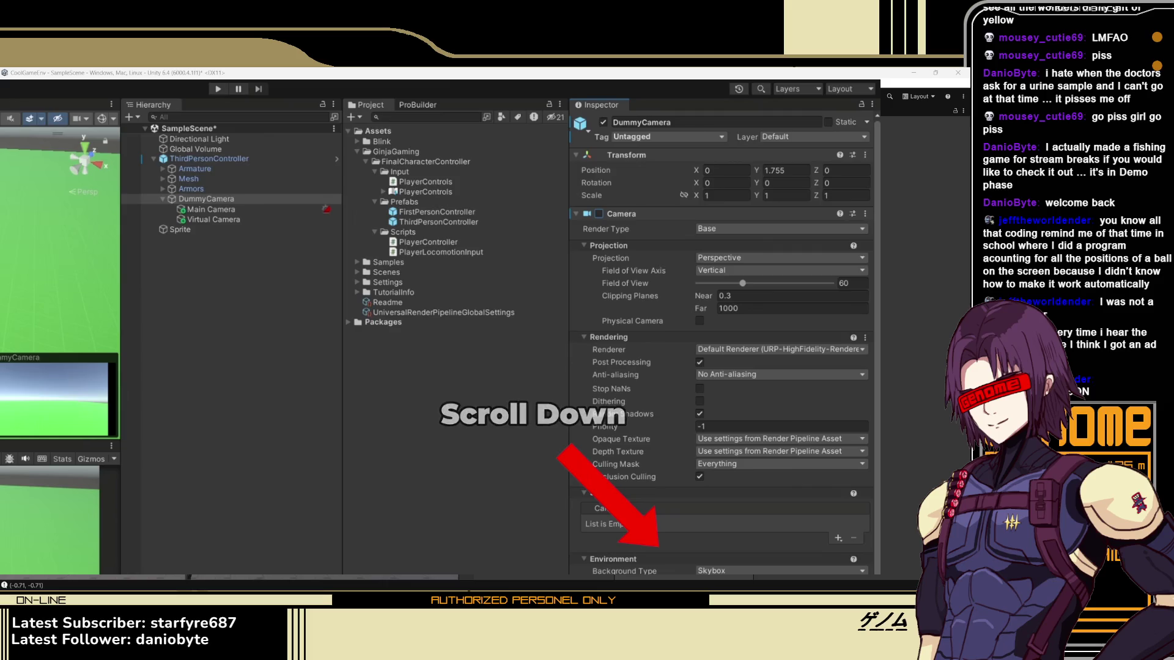
{"action": "left_click", "coordinate": [210, 209]}
{"action": "left_click", "coordinate": [217, 220]}
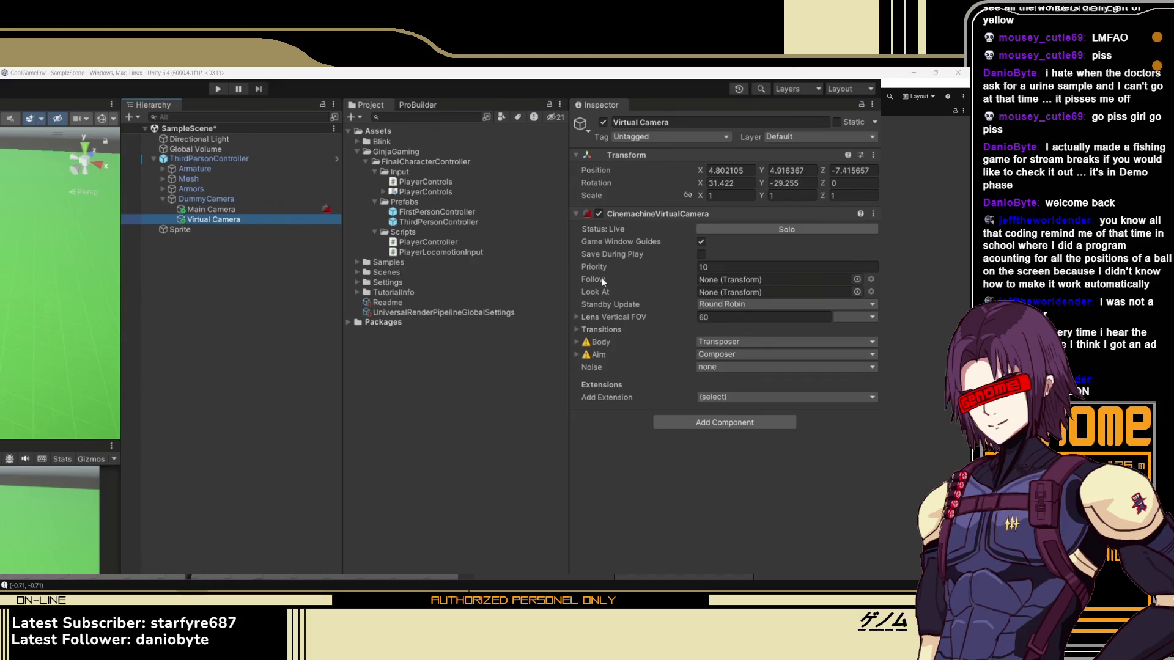
- Assign DummyCamera to the Virtual Camera's Follow and Look At fields
{"action": "mouse_move", "coordinate": [602, 280]}
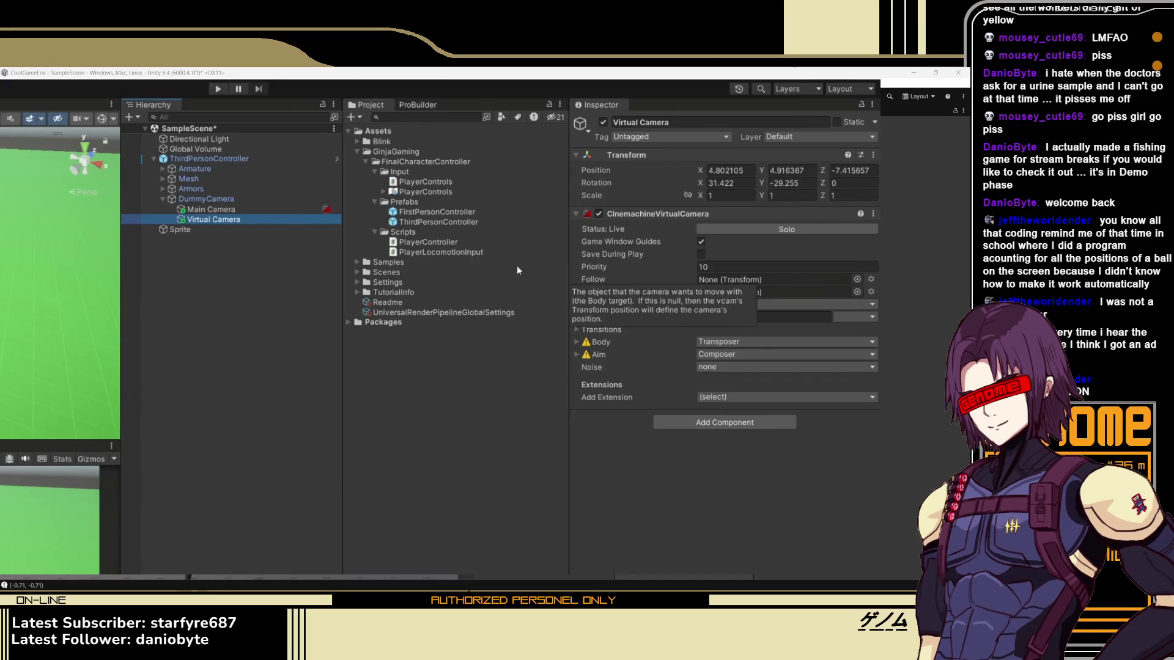
{"action": "left_click", "coordinate": [227, 200]}
{"action": "left_click_drag", "start_coordinate": [226, 199], "coordinate": [714, 279]}
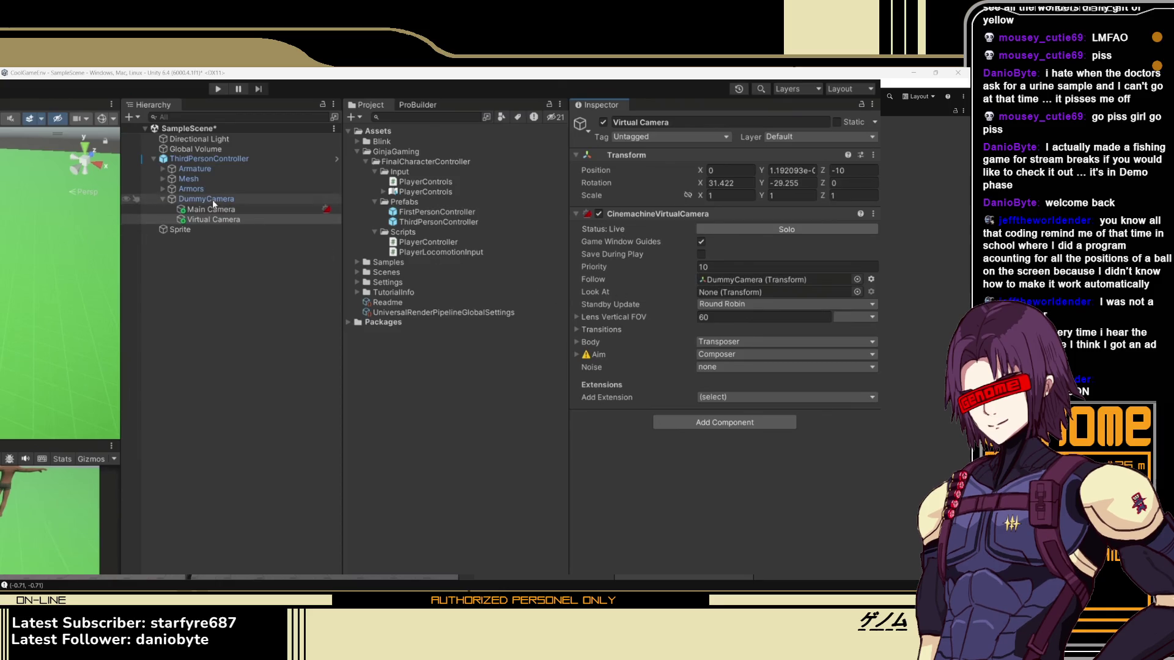
{"action": "left_click", "coordinate": [211, 219]}
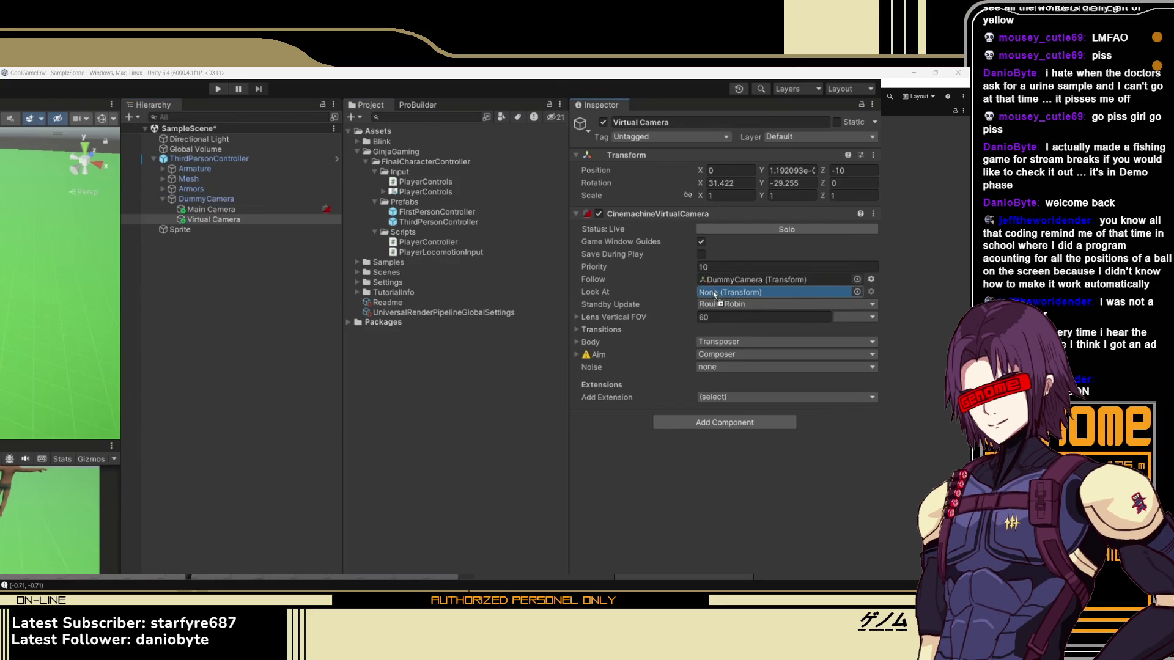
{"action": "key", "text": "ctrl+v"}
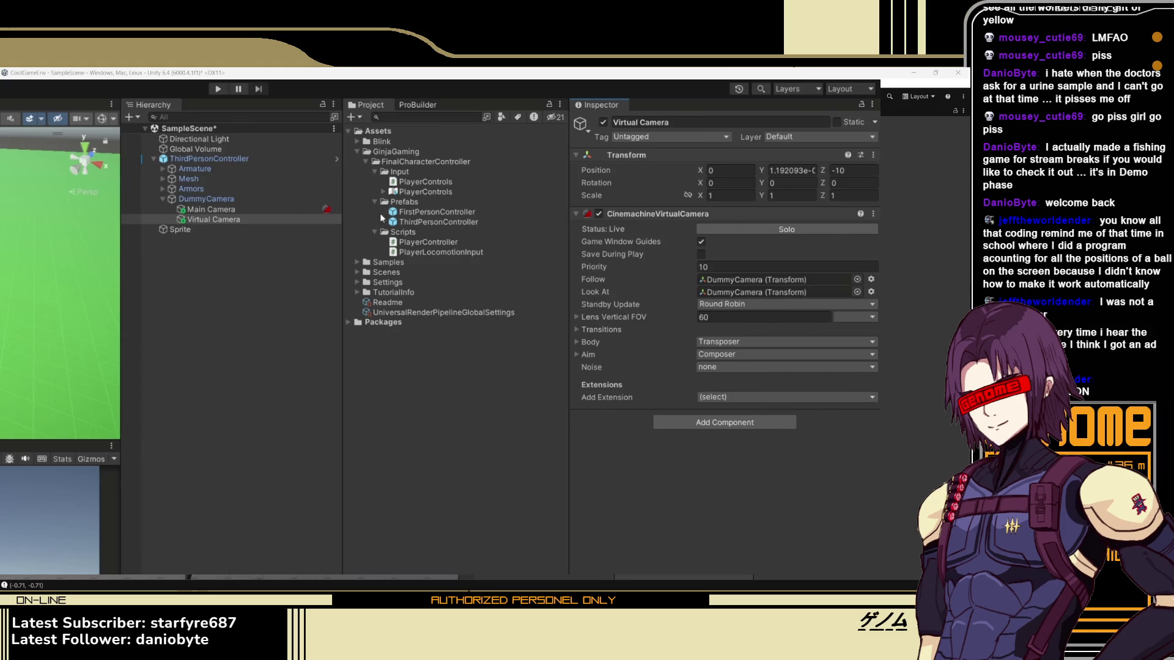
- Set the Virtual Camera's Body to 3rd Person Follow and test by moving forward with W
{"action": "left_click", "coordinate": [576, 342]}
{"action": "left_click", "coordinate": [721, 342]}
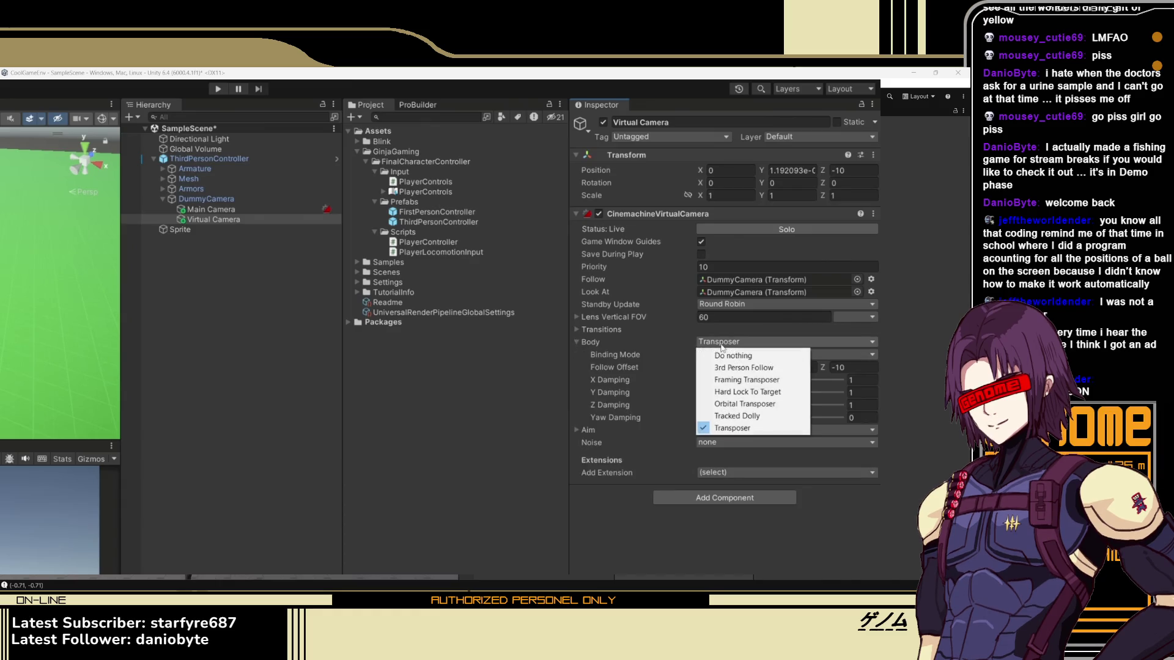
{"action": "left_click", "coordinate": [746, 368]}
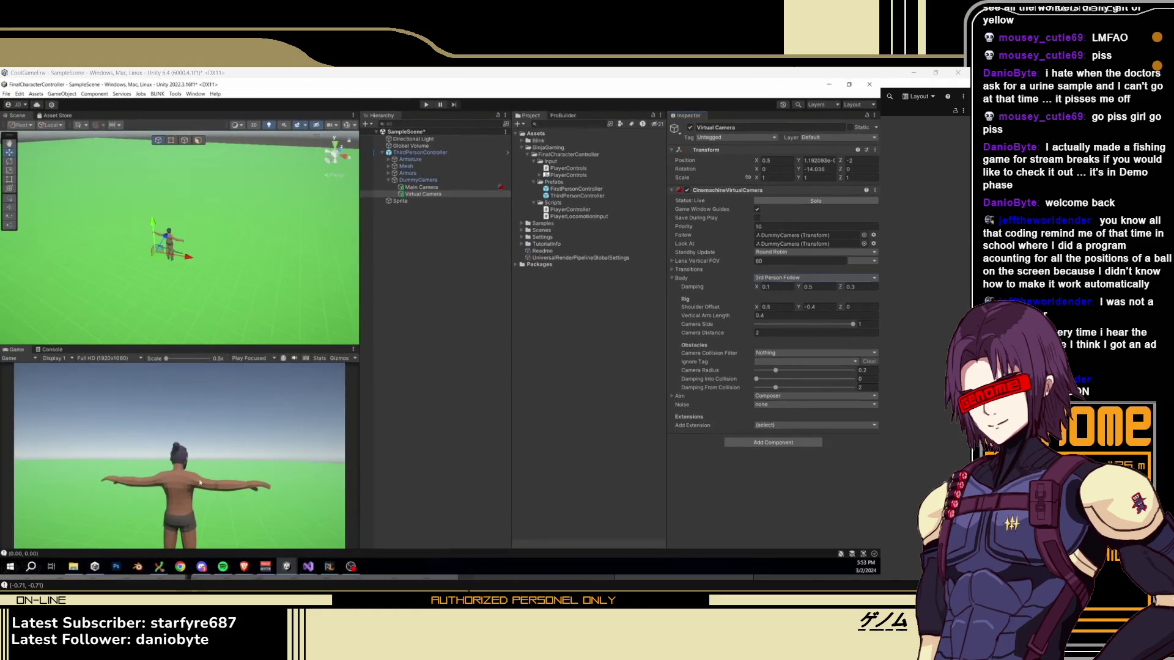
{"action": "key", "text": "w"}
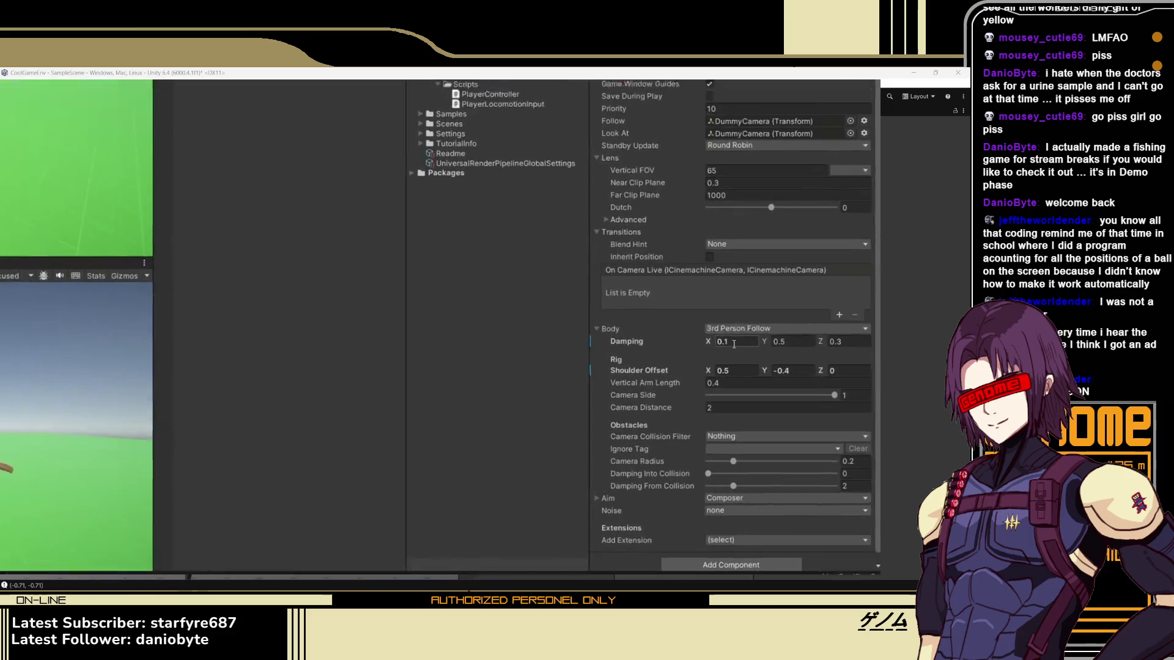
- Adjust the body's X and Y damping and set shoulder offset Y to 0.3
{"action": "left_click", "coordinate": [771, 391]}
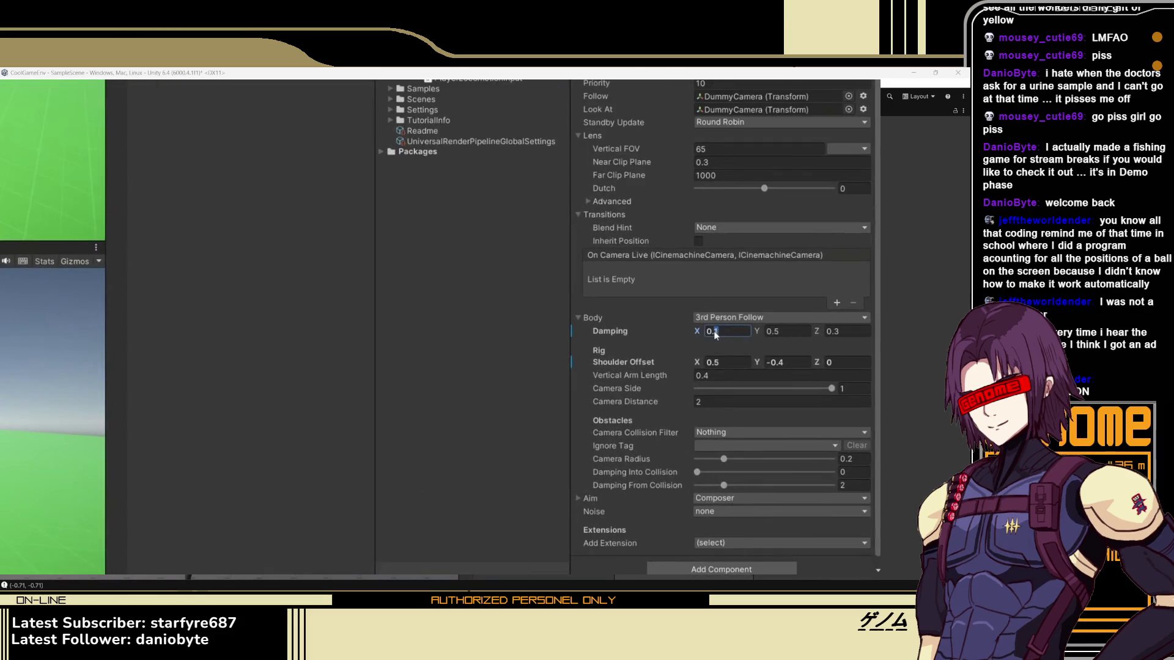
{"action": "type", "text": "0.2"}
{"action": "left_click", "coordinate": [789, 335]}
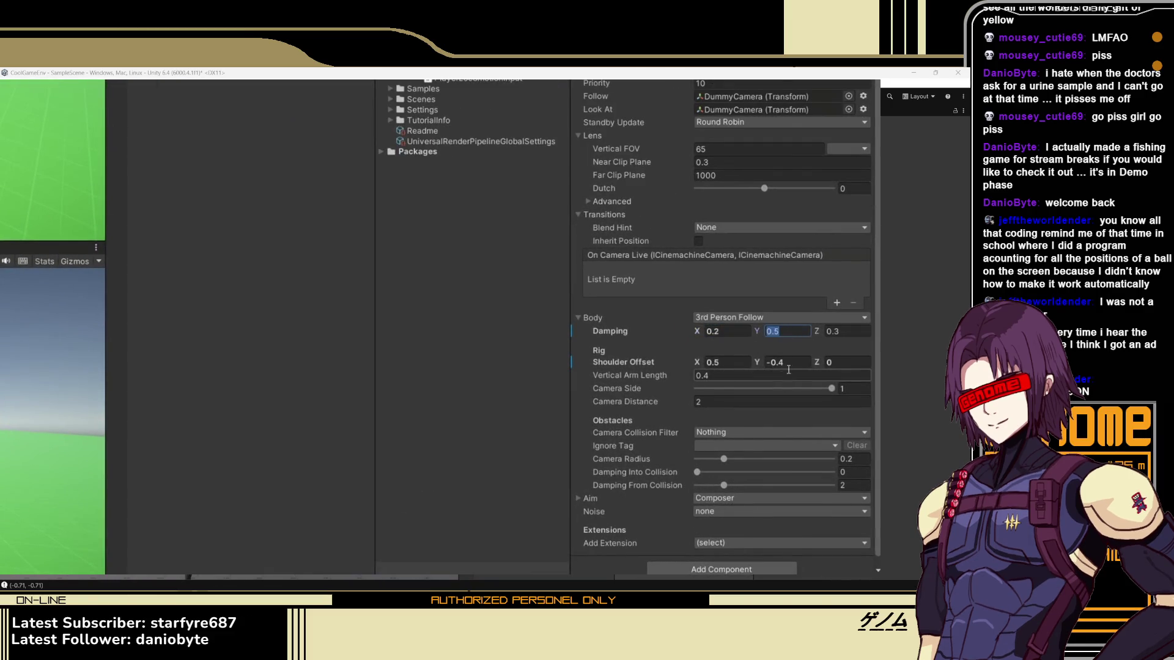
{"action": "left_click", "coordinate": [734, 364]}
{"action": "type", "text": "0"}
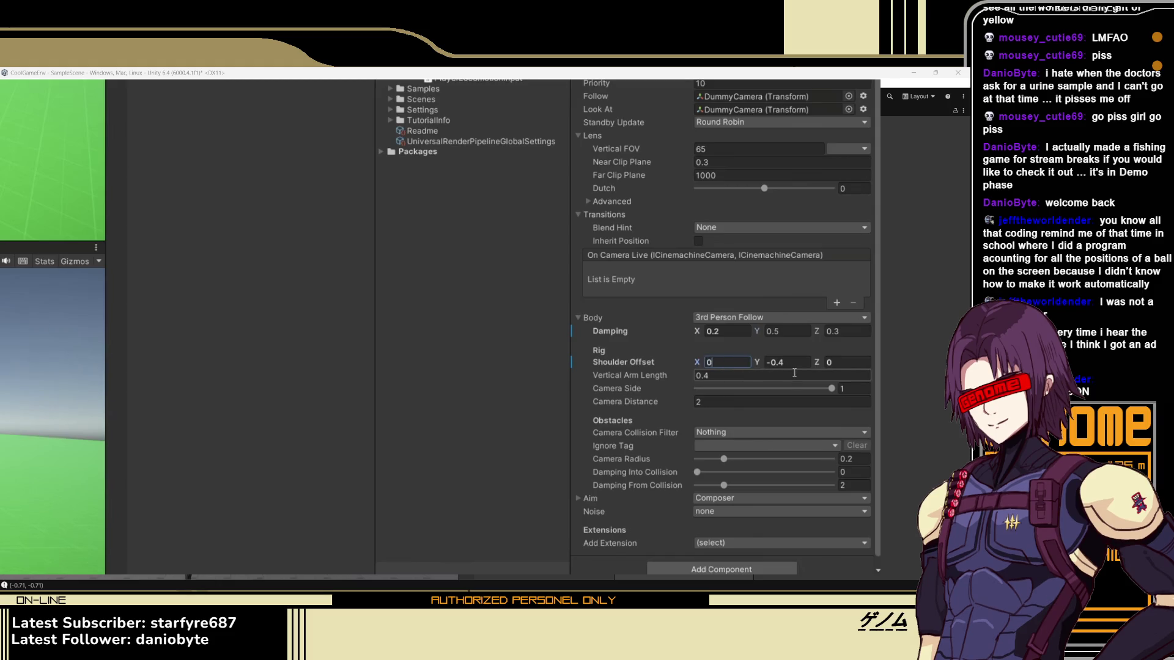
{"action": "key", "text": "Tab"}
{"action": "type", "text": "0."}
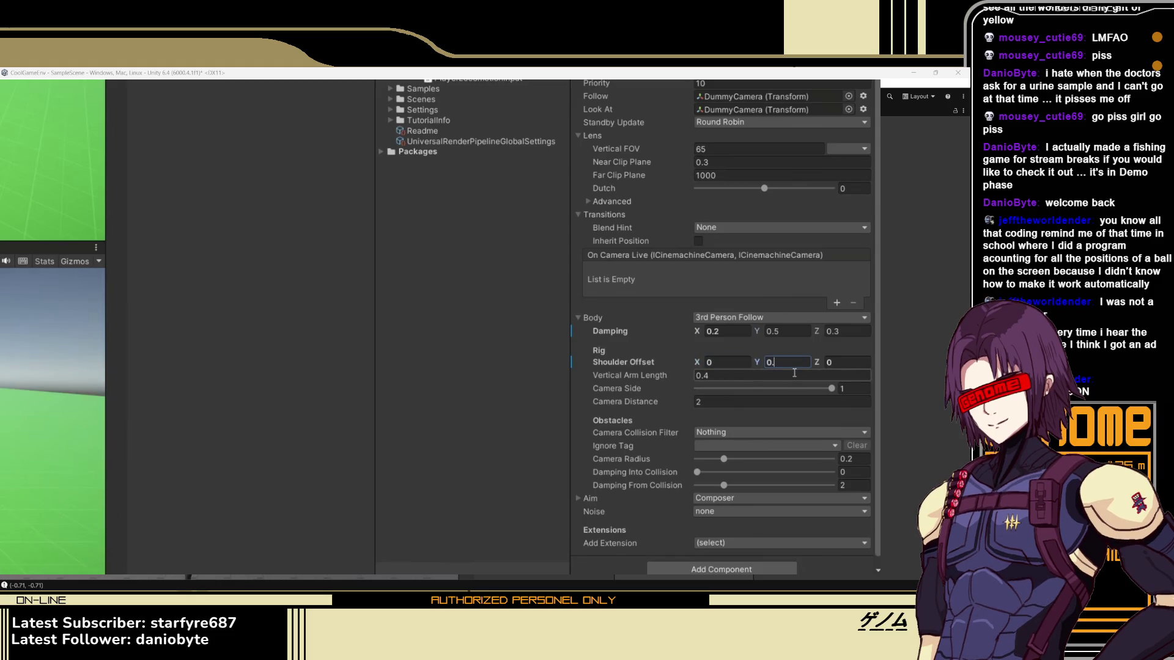
{"action": "type", "text": "3"}
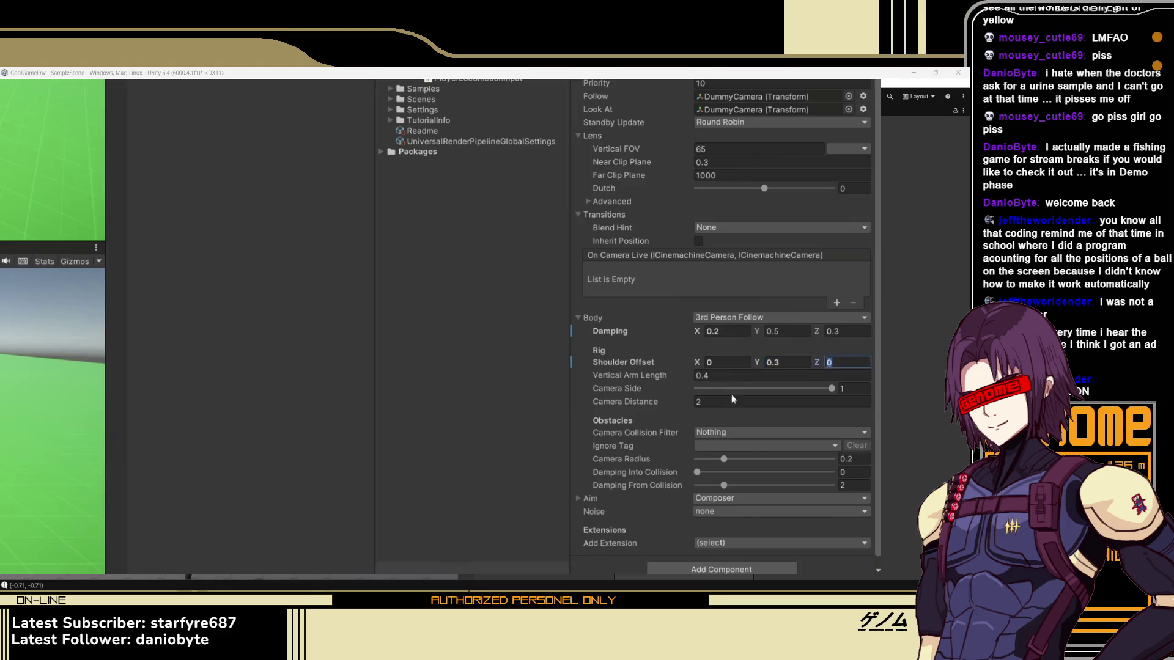
- Set the Aim Horizontal Damping and Vertical Damping to 0.1, then select the player object
{"action": "scroll", "coordinate": [737, 410], "scroll_direction": "down", "scroll_amount": 1}
{"action": "left_click", "coordinate": [577, 489]}
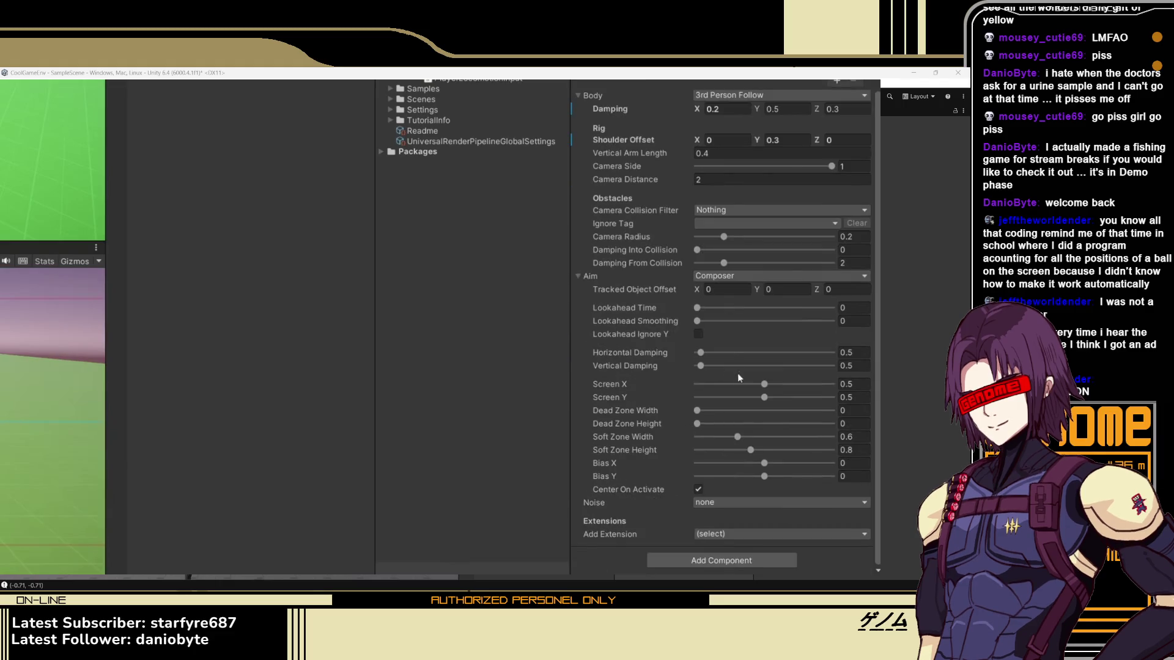
{"action": "left_click", "coordinate": [850, 352]}
{"action": "type", "text": "0.1"}
{"action": "left_click", "coordinate": [850, 365]}
{"action": "type", "text": "0.1"}
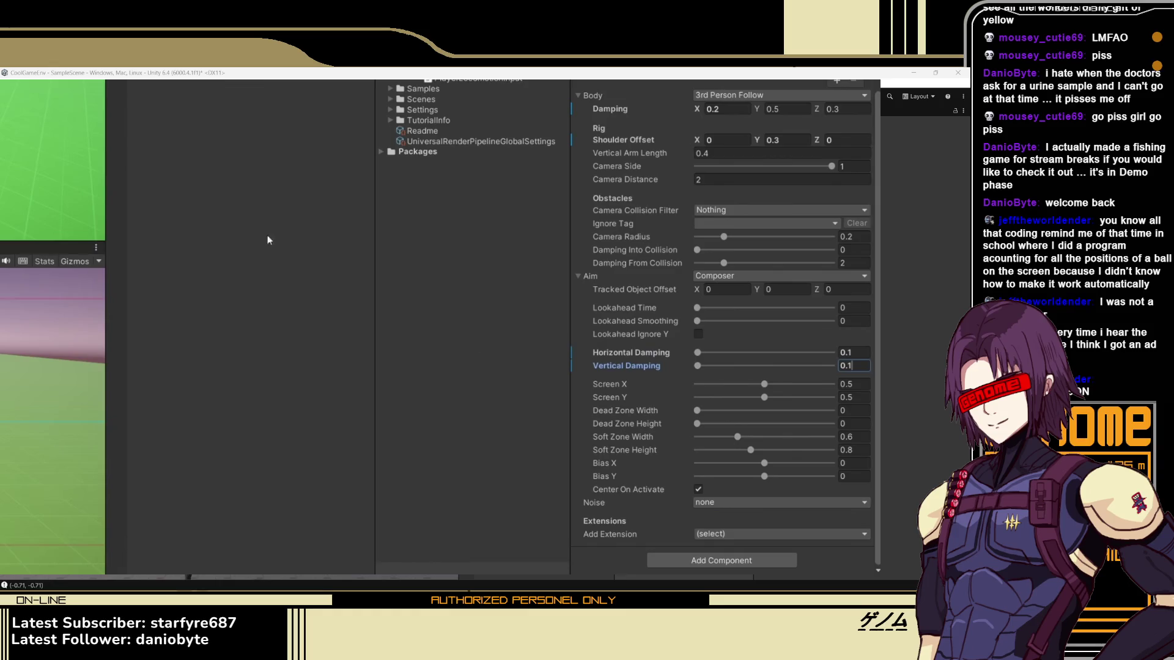
{"action": "left_click", "coordinate": [277, 174]}
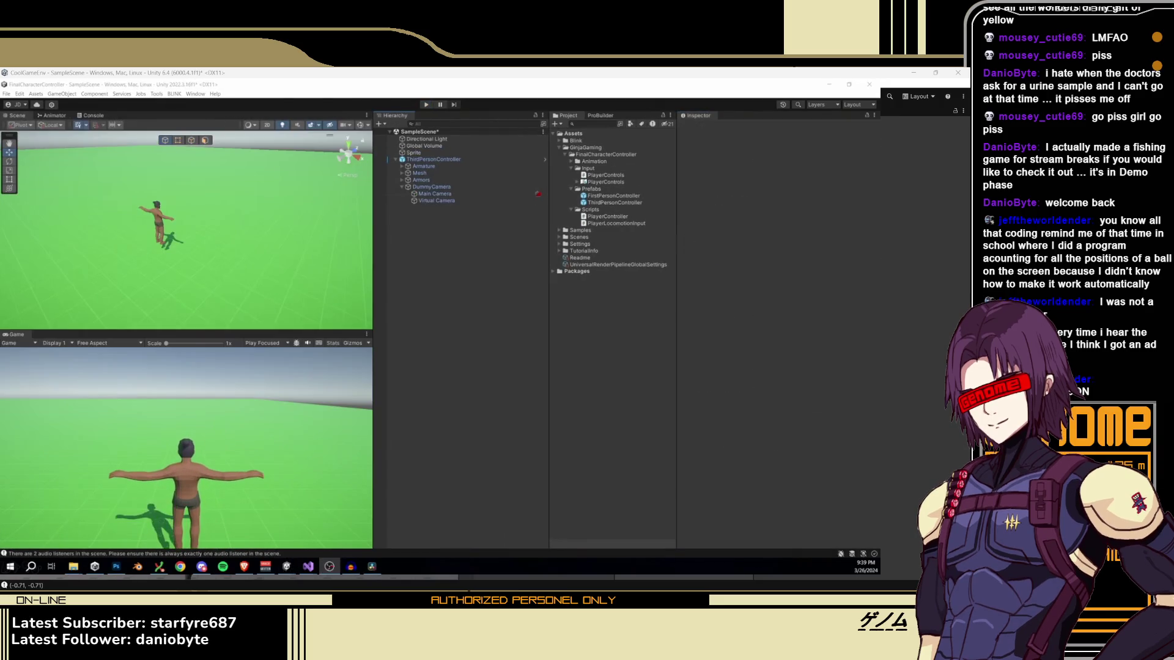
- Select ThirdPersonController and play-test the camera briefly, then stop
{"action": "left_click", "coordinate": [423, 160]}
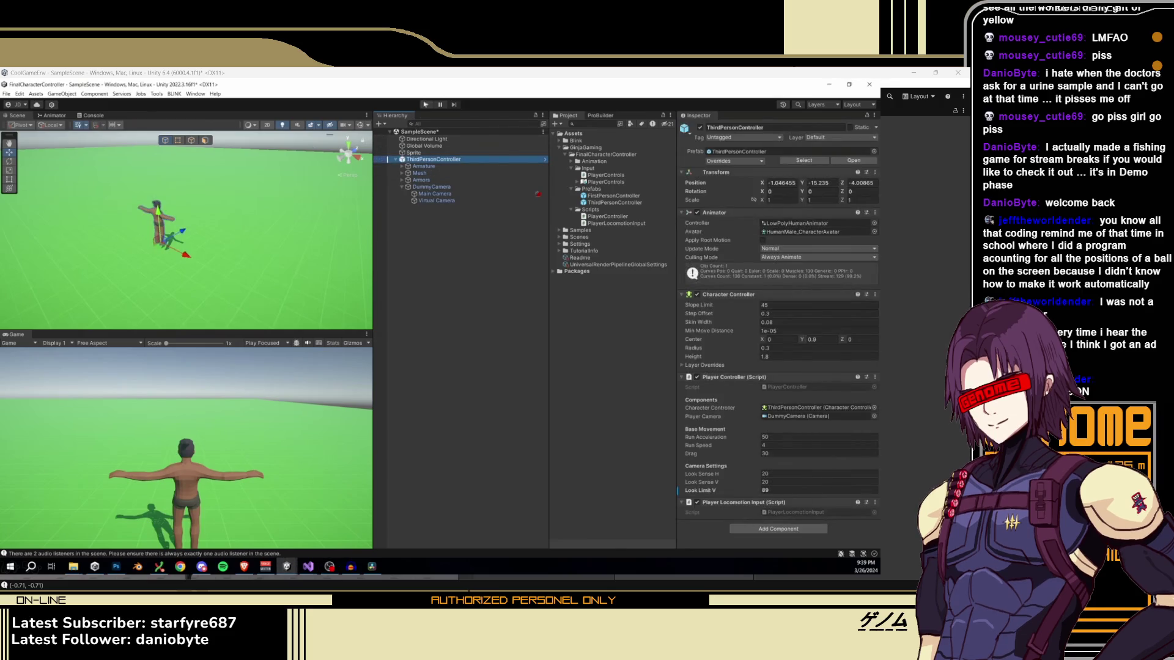
{"action": "left_click", "coordinate": [426, 105]}
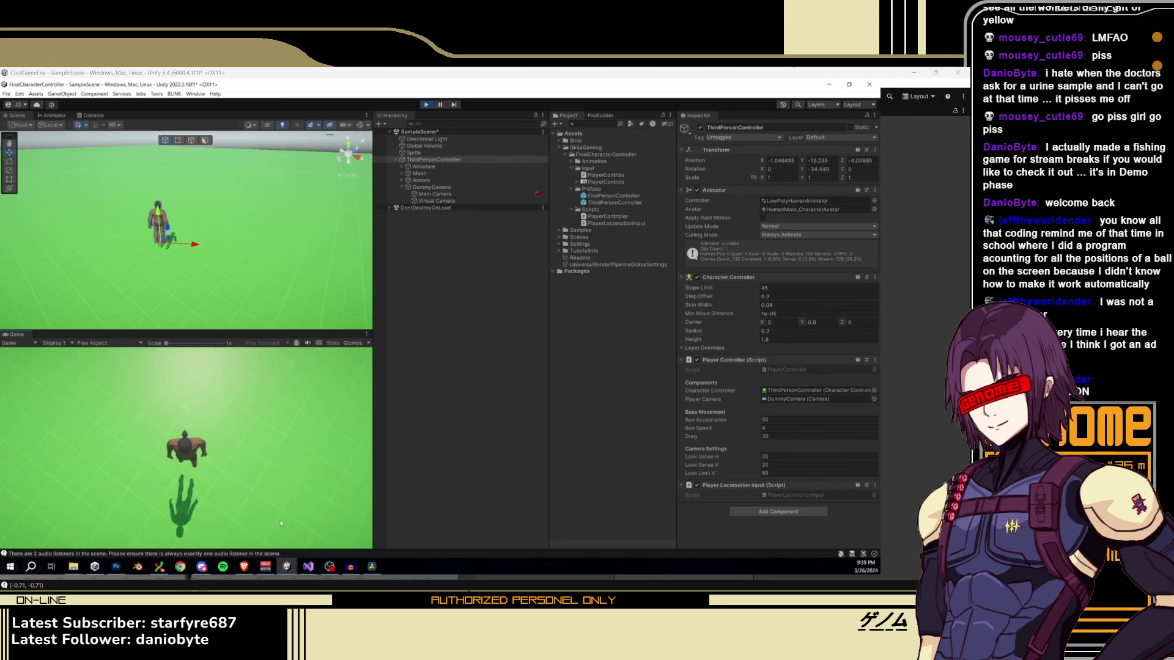
{"action": "mouse_move", "coordinate": [283, 410]}
{"action": "left_click", "coordinate": [426, 105]}
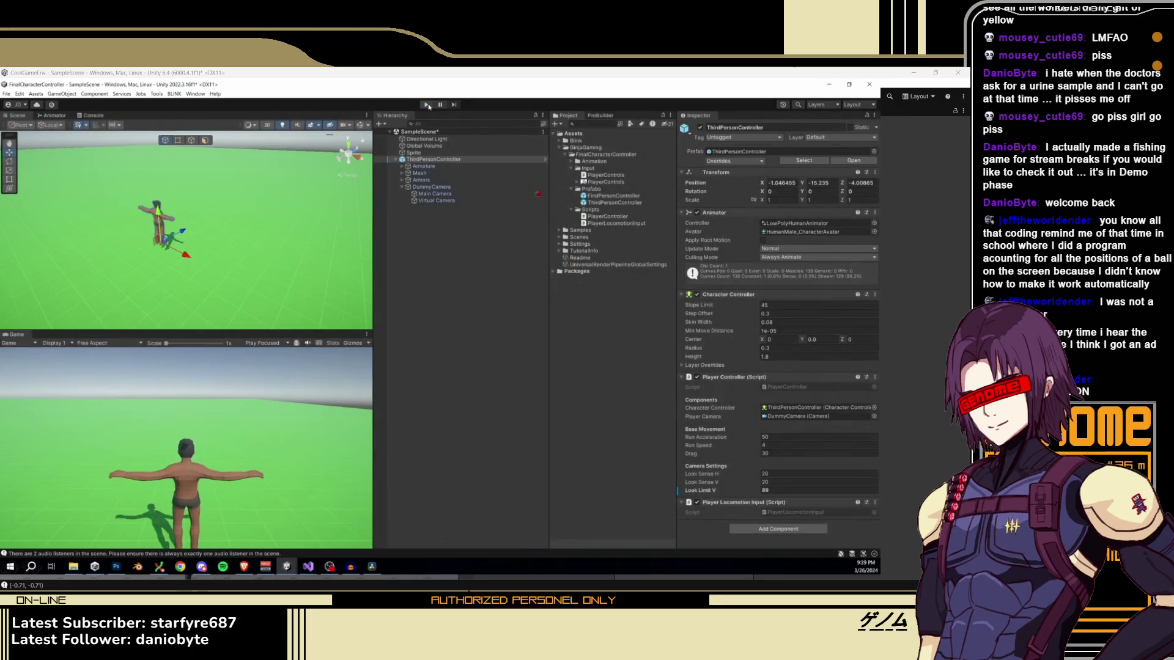
- Set the Player Controller's Look Limit V to 70 and play-test again
{"action": "left_click", "coordinate": [765, 490]}
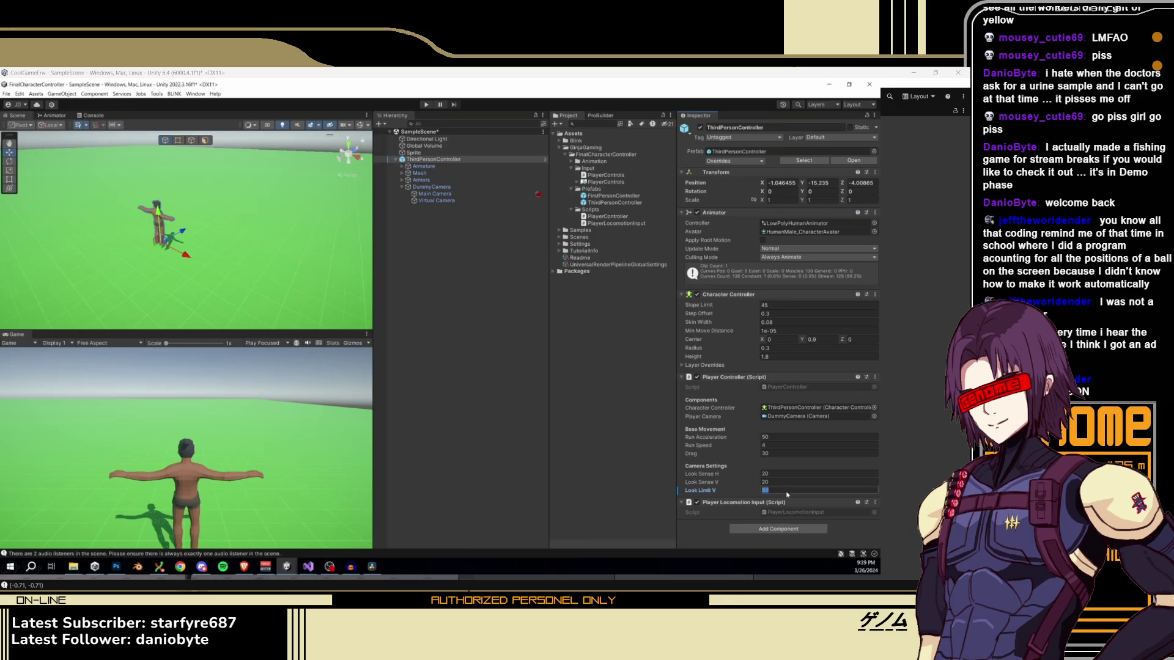
{"action": "type", "text": "70"}
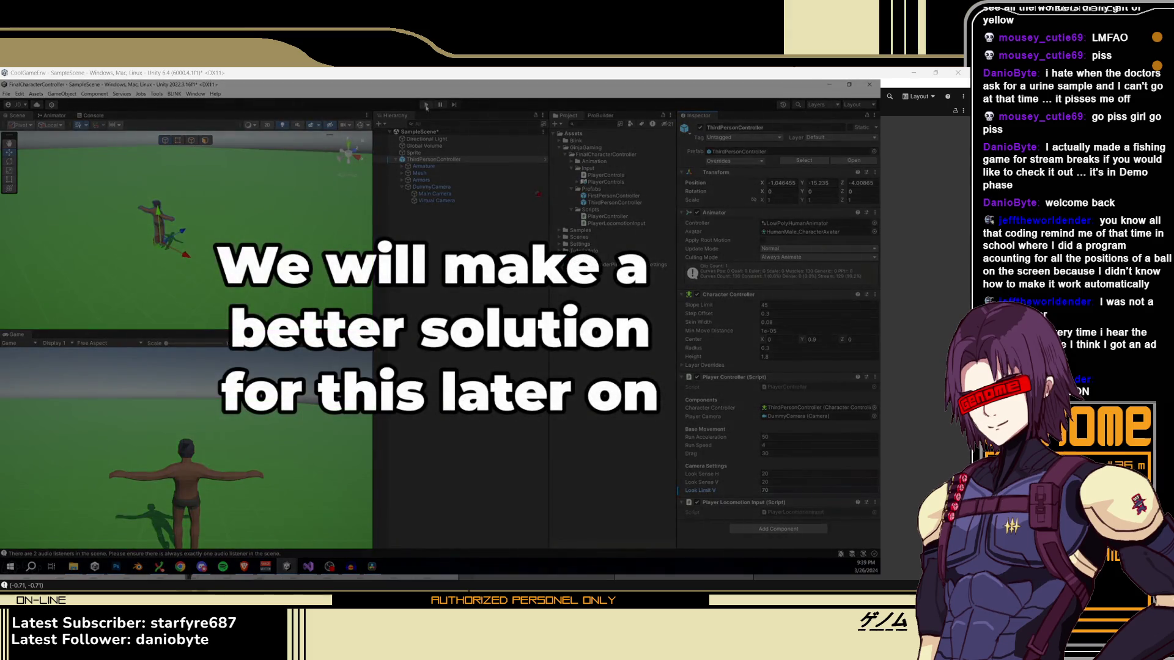
{"action": "left_click", "coordinate": [426, 105]}
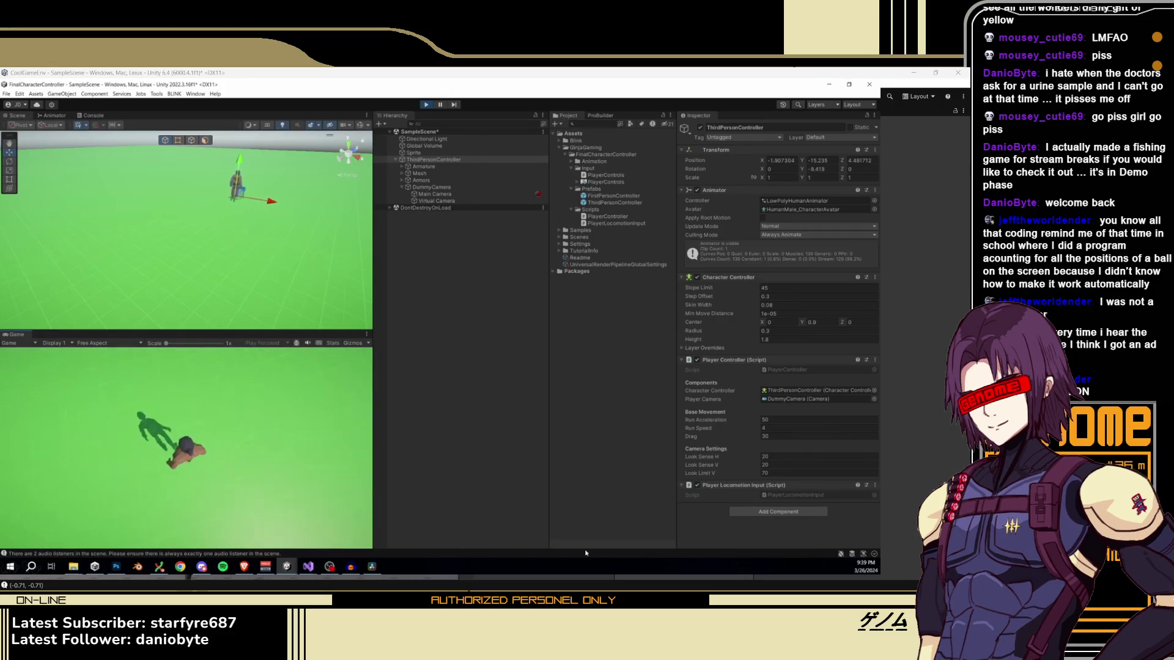
{"action": "left_click", "coordinate": [426, 105]}
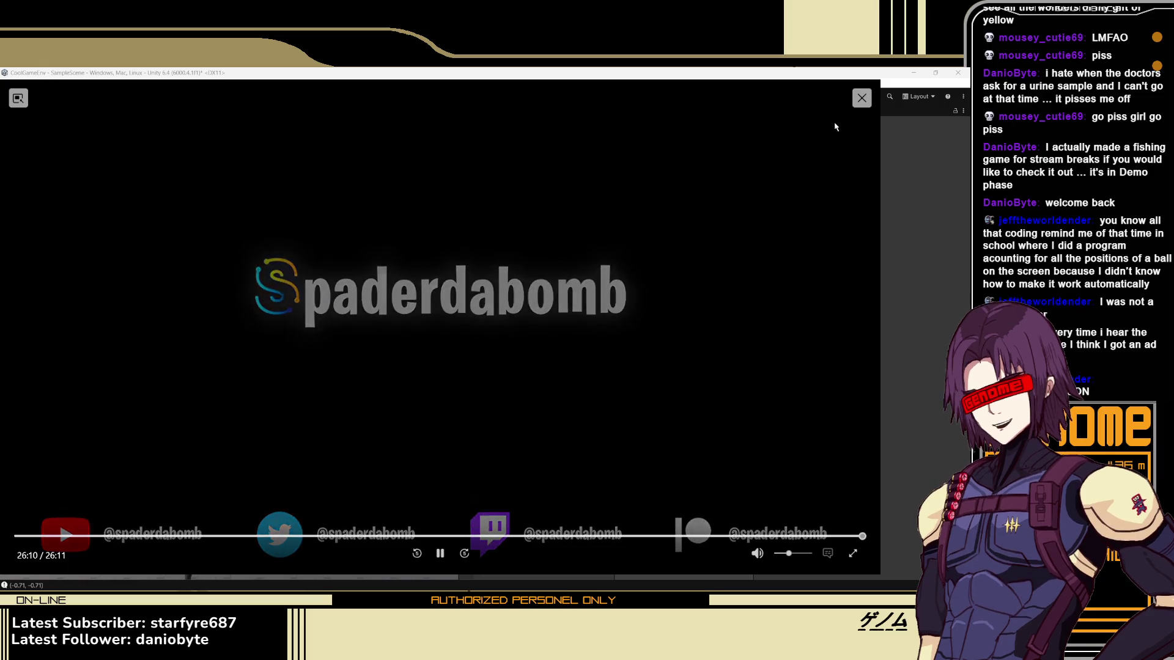
- Close the tutorial video overlay to get back to the Unity editor
{"action": "left_click", "coordinate": [862, 98]}
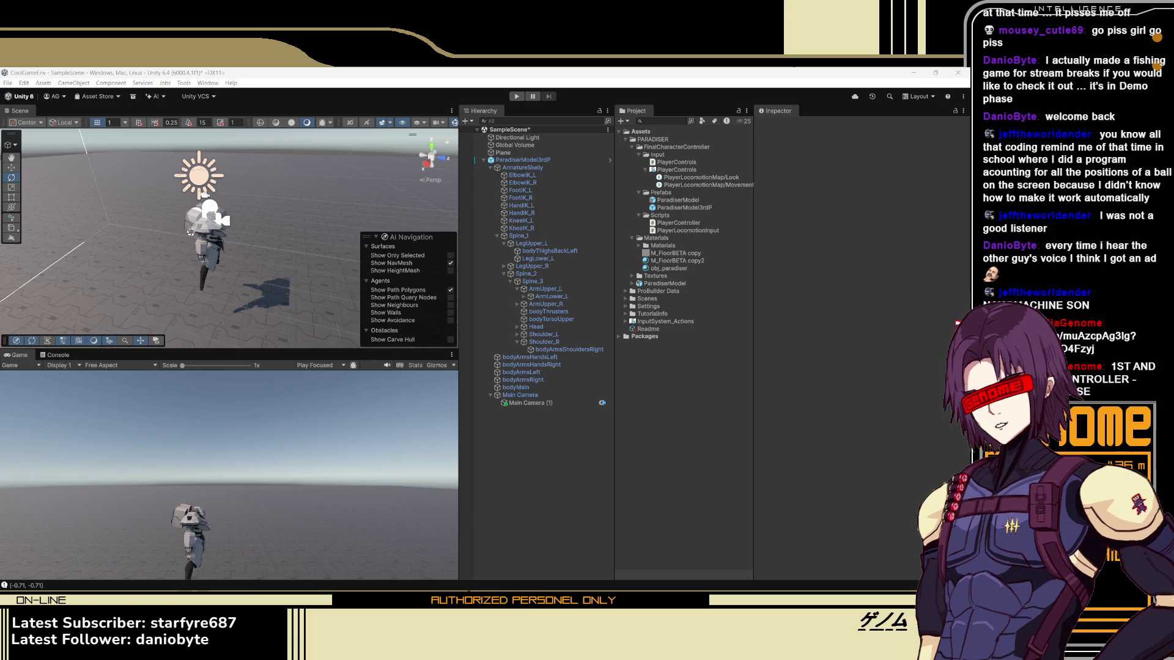
- Orbit the Scene view and play-test, moving the character with S+D to watch the camera follow
{"action": "left_click", "coordinate": [389, 241]}
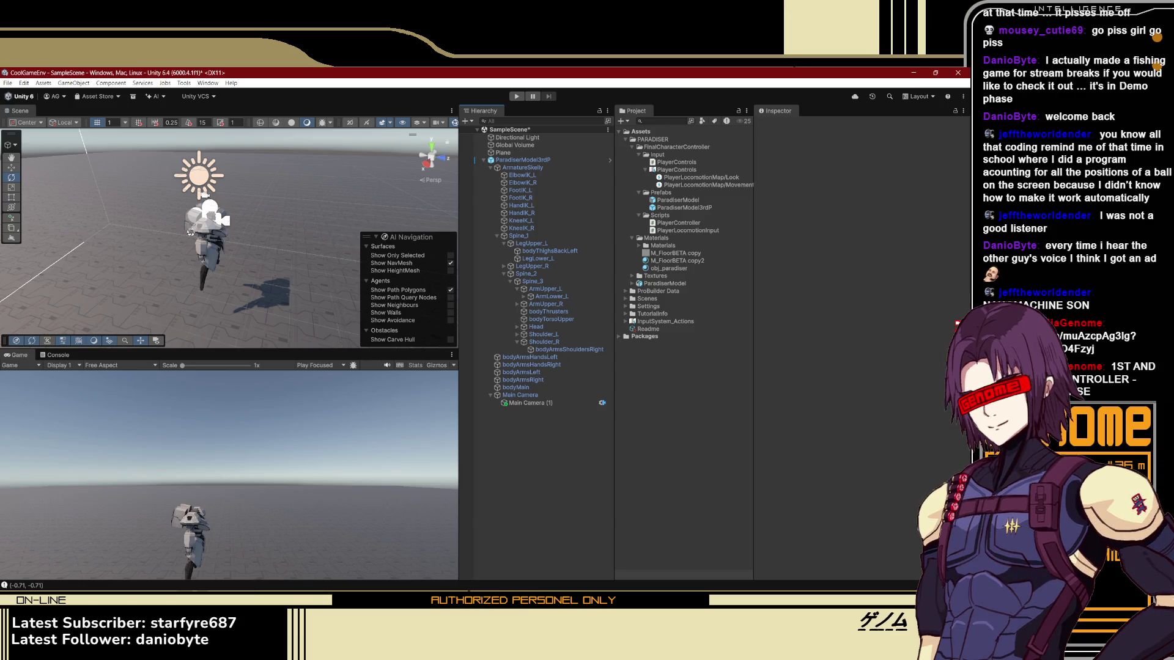
{"action": "mouse_move", "coordinate": [257, 245]}
{"action": "left_mouse_down"}
{"action": "mouse_move", "coordinate": [95, 260]}
{"action": "mouse_move", "coordinate": [341, 196]}
{"action": "left_mouse_up"}
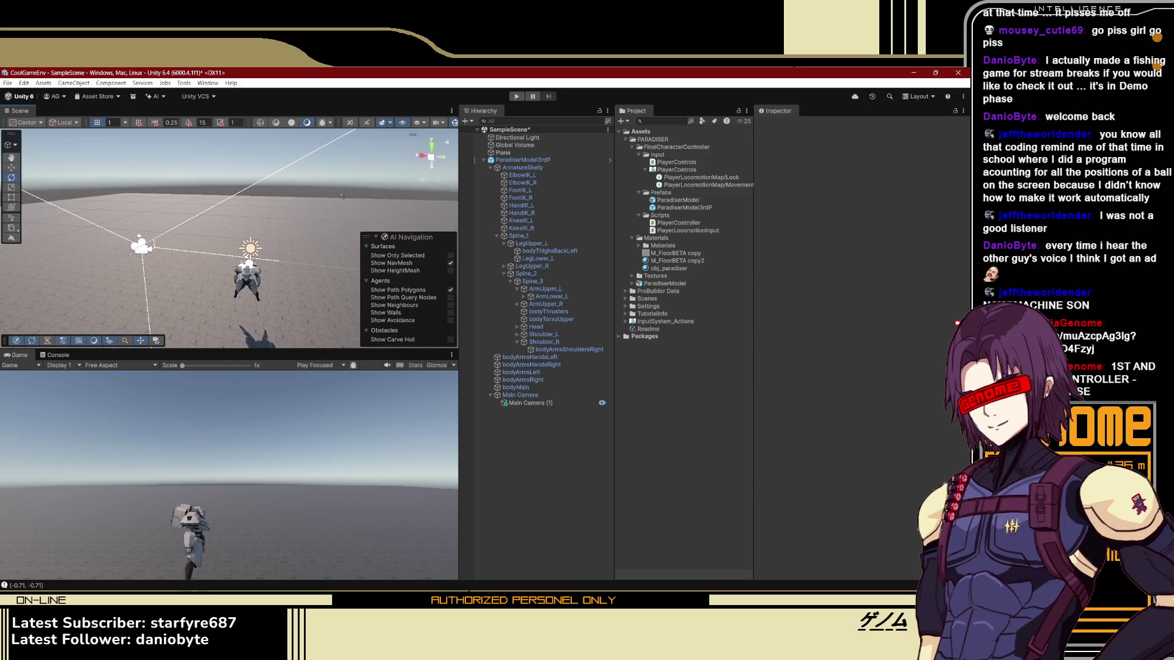
{"action": "left_click", "coordinate": [516, 96]}
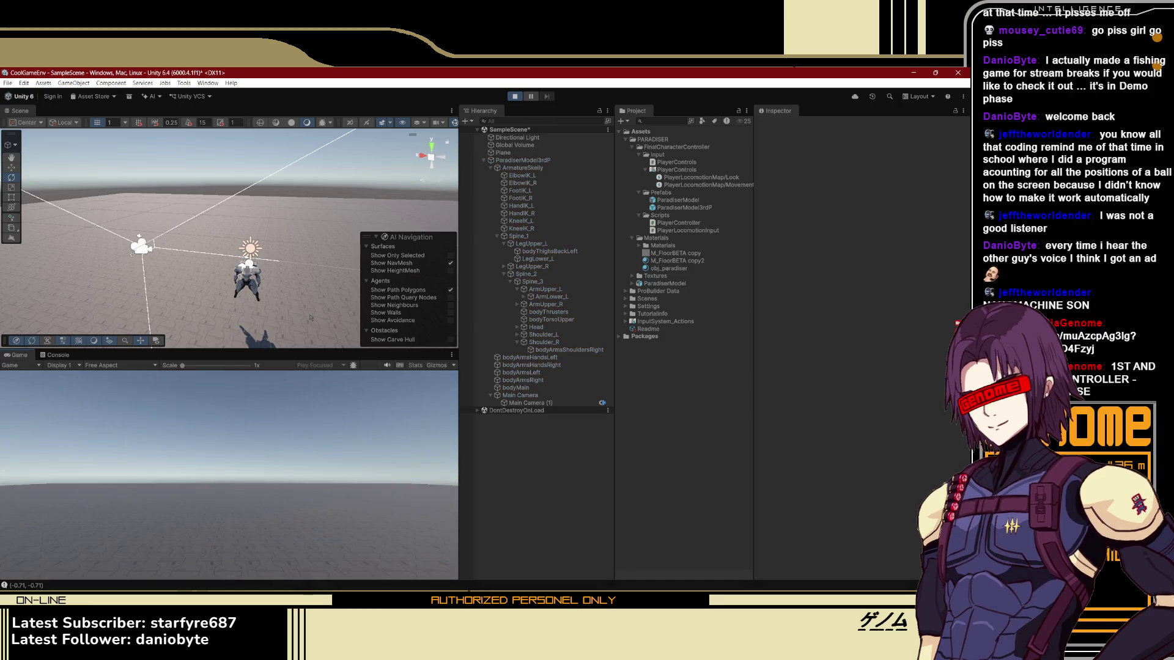
{"action": "key", "text": "s+d"}
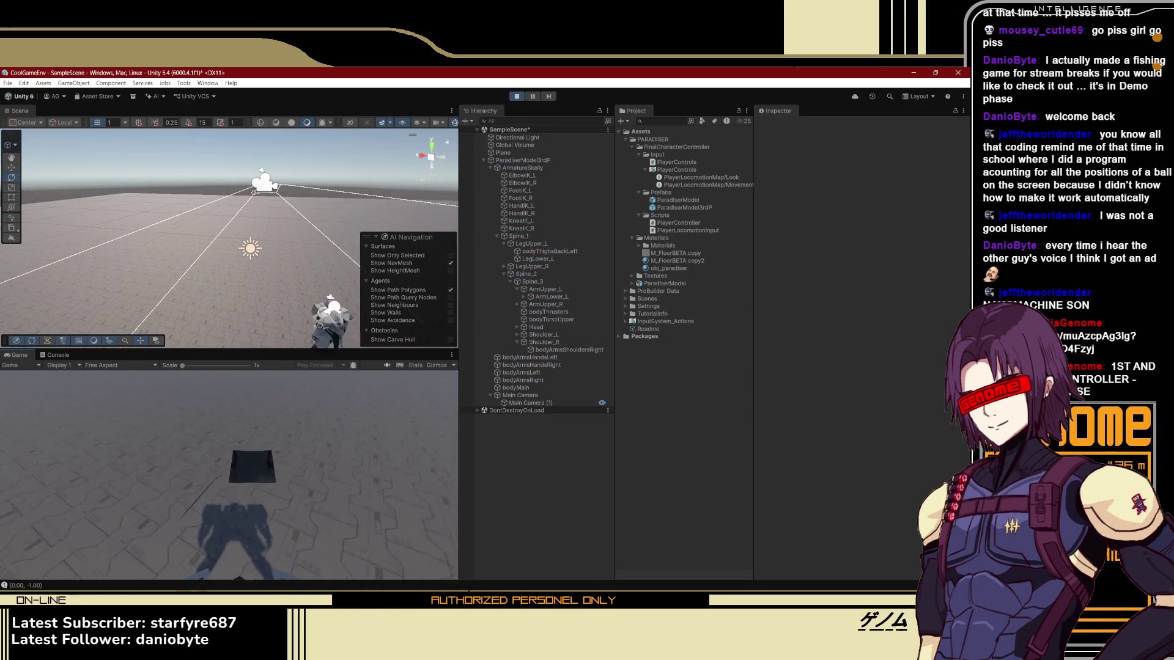
{"action": "key", "text": "s+d"}
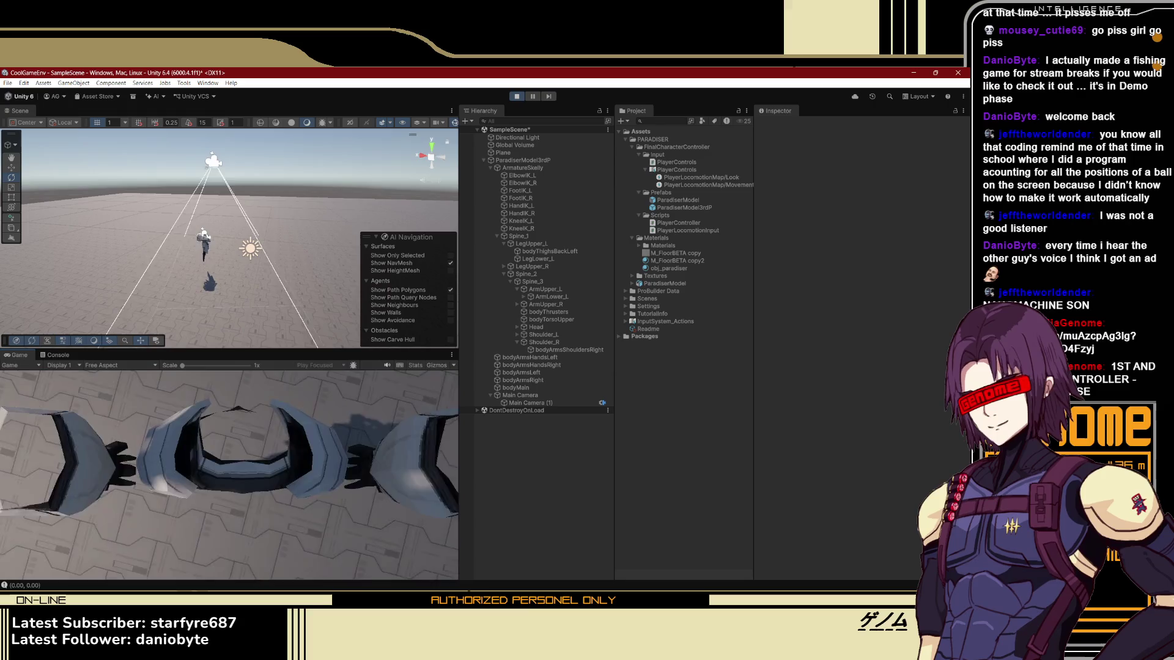
- Stop Play mode and switch over to Photoshop
{"action": "left_click", "coordinate": [516, 96]}
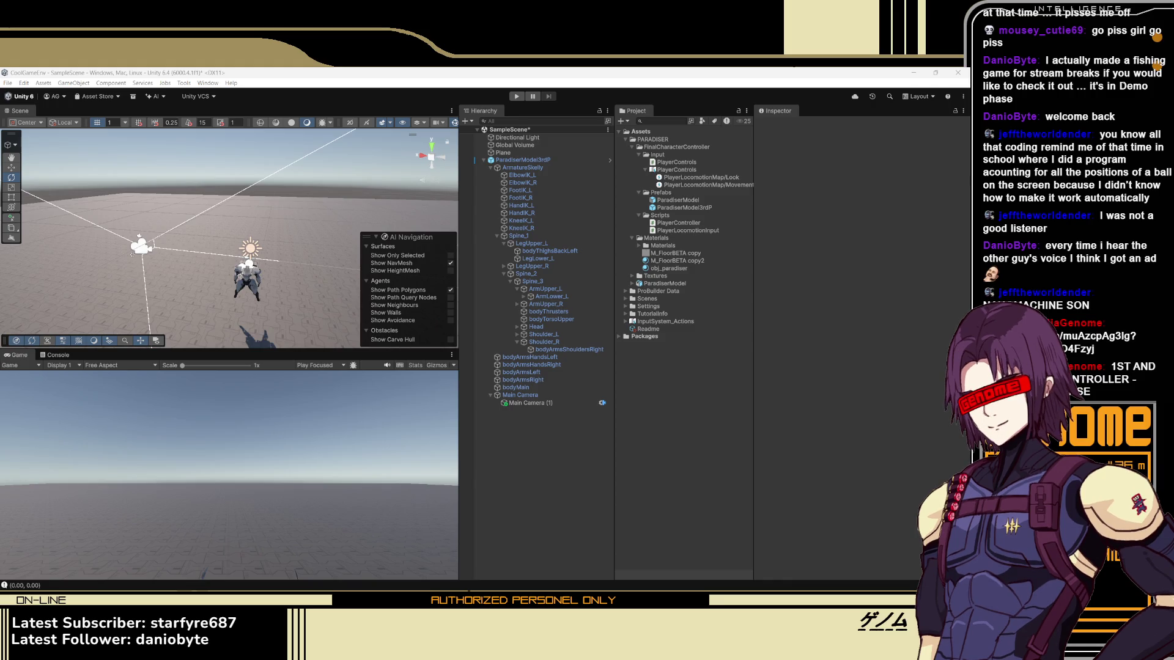
{"action": "left_click", "coordinate": [967, 78]}
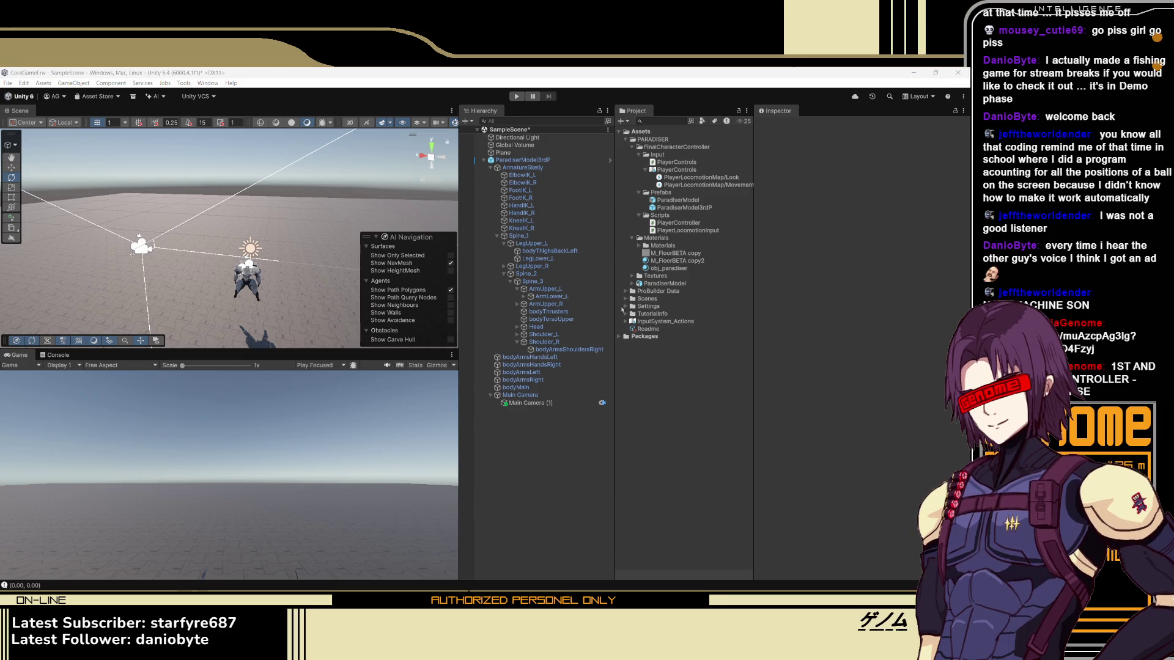
{"action": "key", "text": "alt+Tab"}
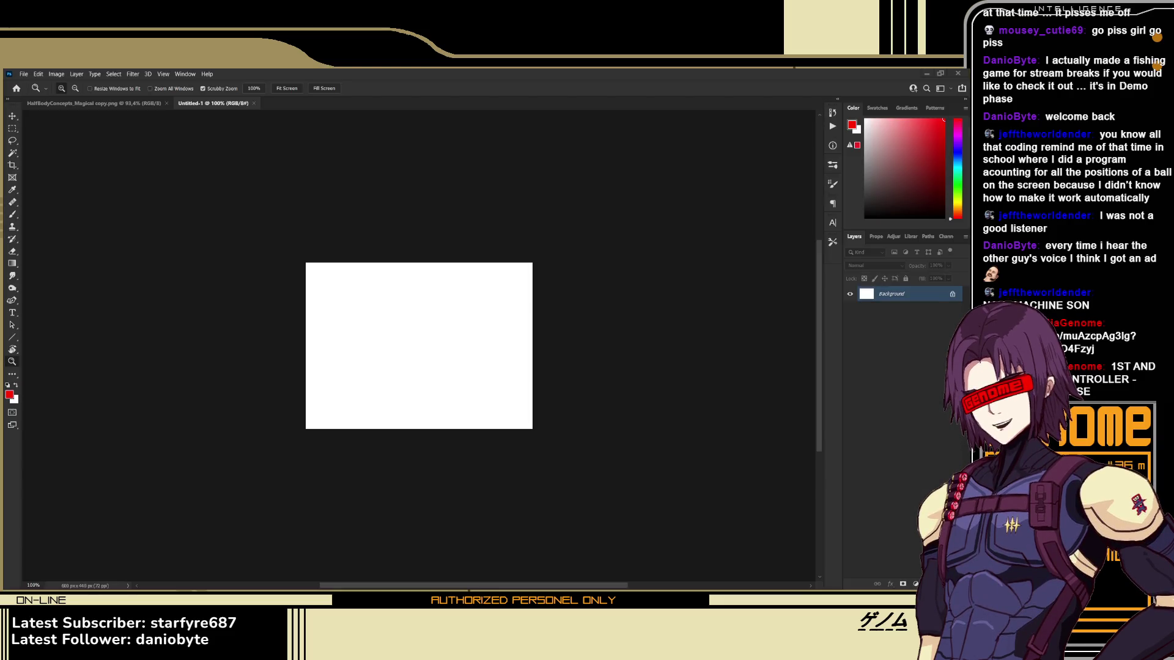